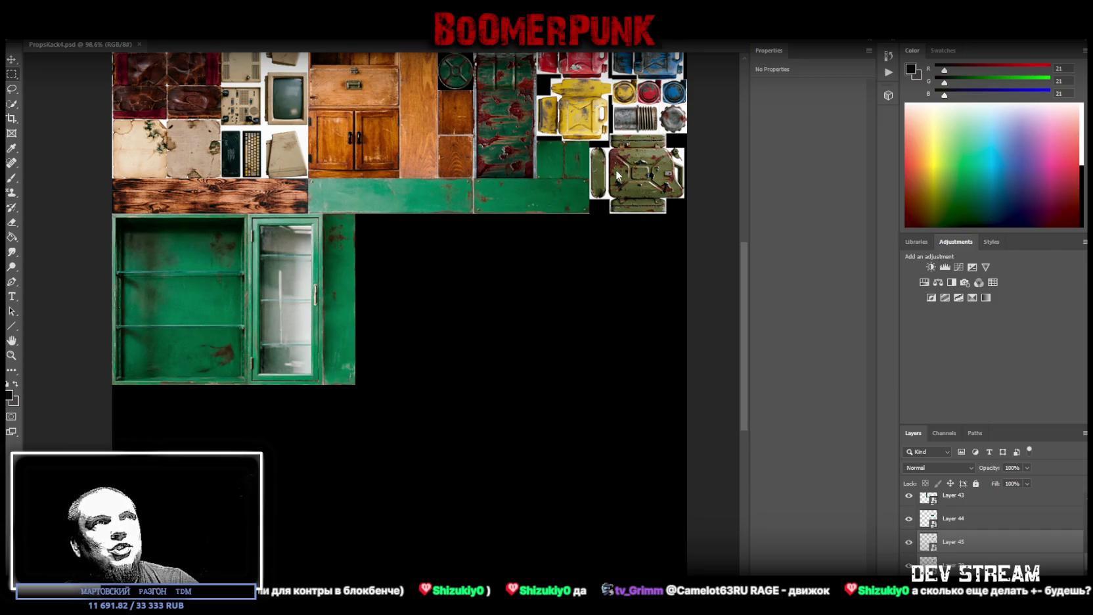
Scroll over the props atlas in Photoshop, then maximize the Blockbench window in front of it
{"action": "scroll", "coordinate": [519, 299], "scroll_direction": "up", "scroll_amount": 2}
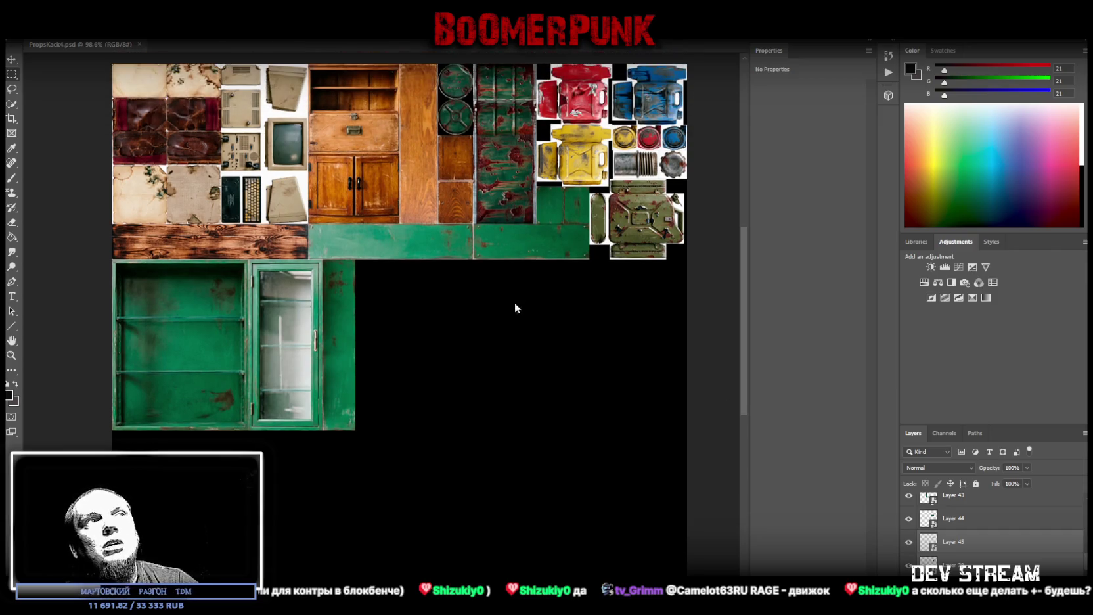
{"action": "scroll", "coordinate": [471, 375], "scroll_direction": "down", "scroll_amount": 1}
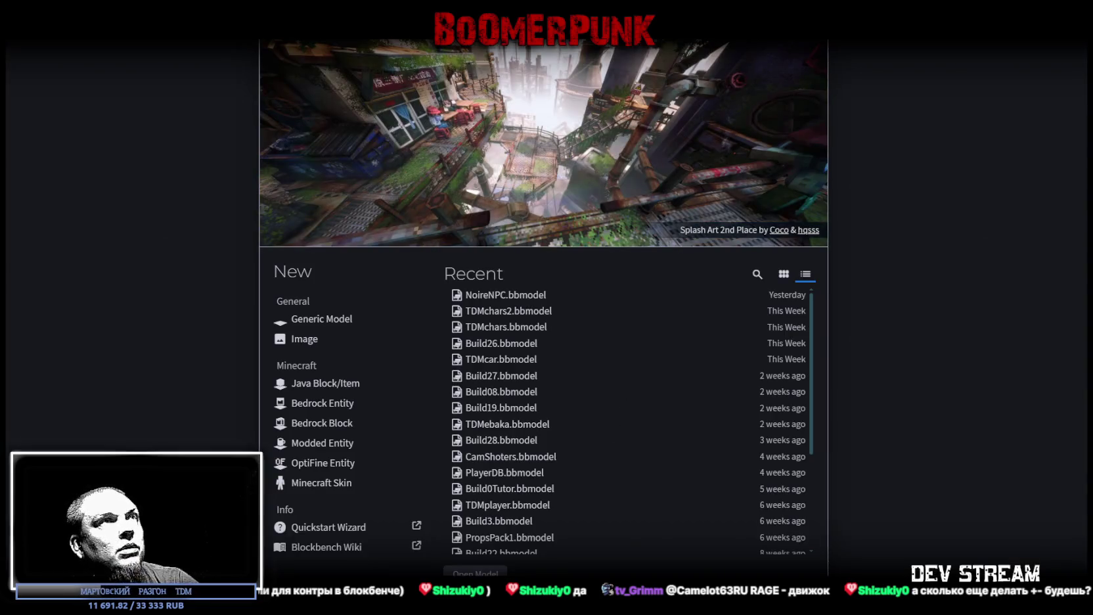
{"action": "mouse_move", "coordinate": [523, 46]}
{"action": "left_mouse_down"}
{"action": "mouse_move", "coordinate": [522, 86]}
{"action": "mouse_move", "coordinate": [1092, 86]}
{"action": "left_mouse_up"}
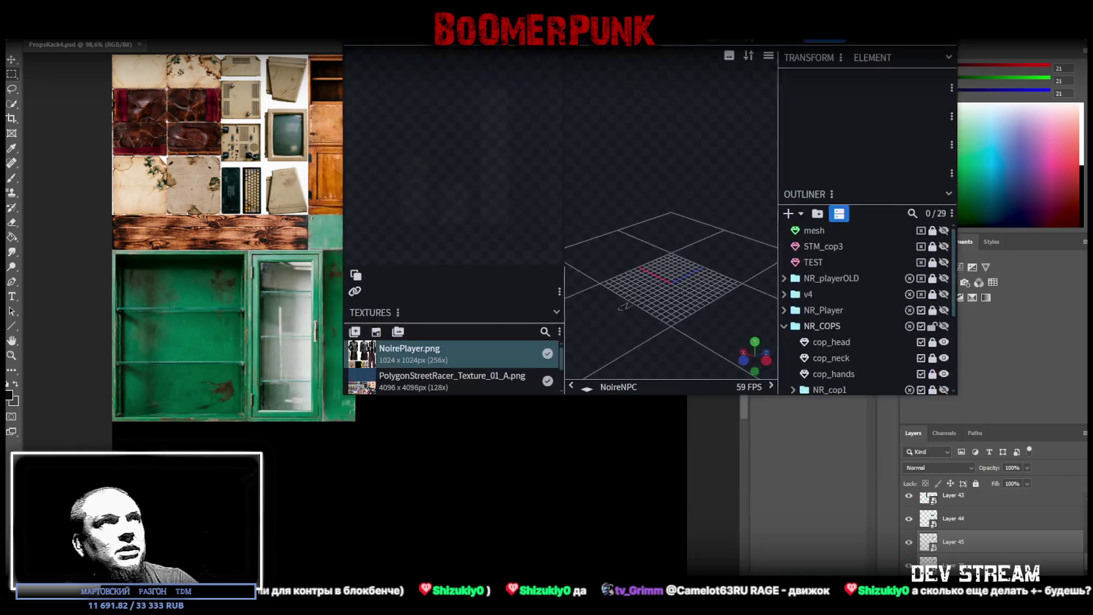
{"action": "left_click_drag", "start_coordinate": [1092, 86], "coordinate": [650, 42]}
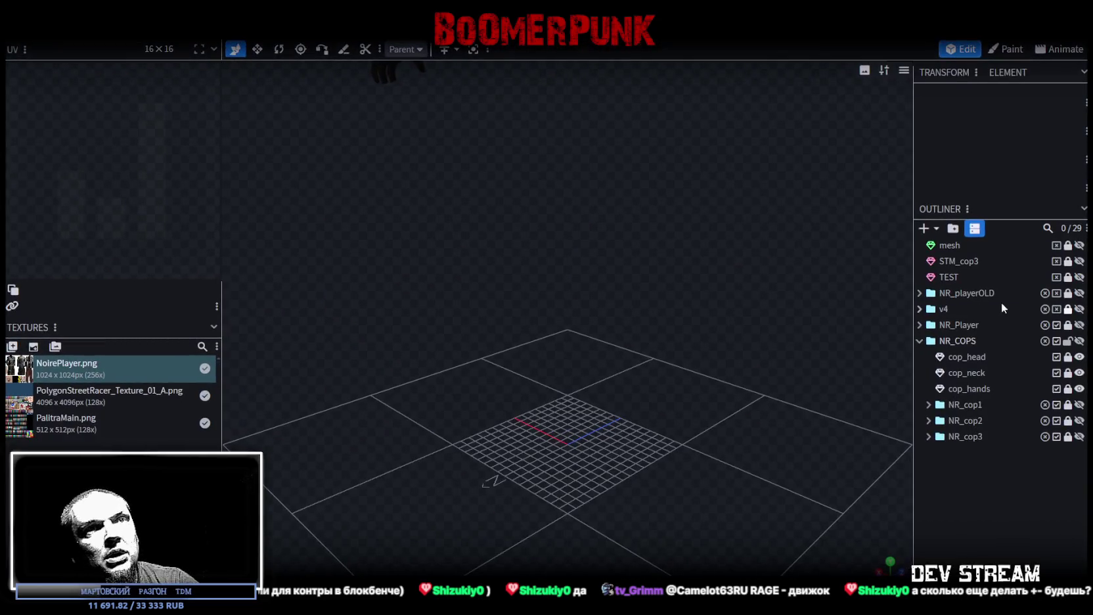
Collapse and hide NR_COPS, show NR_Player, and orbit to a front view of the character
{"action": "left_click", "coordinate": [919, 344]}
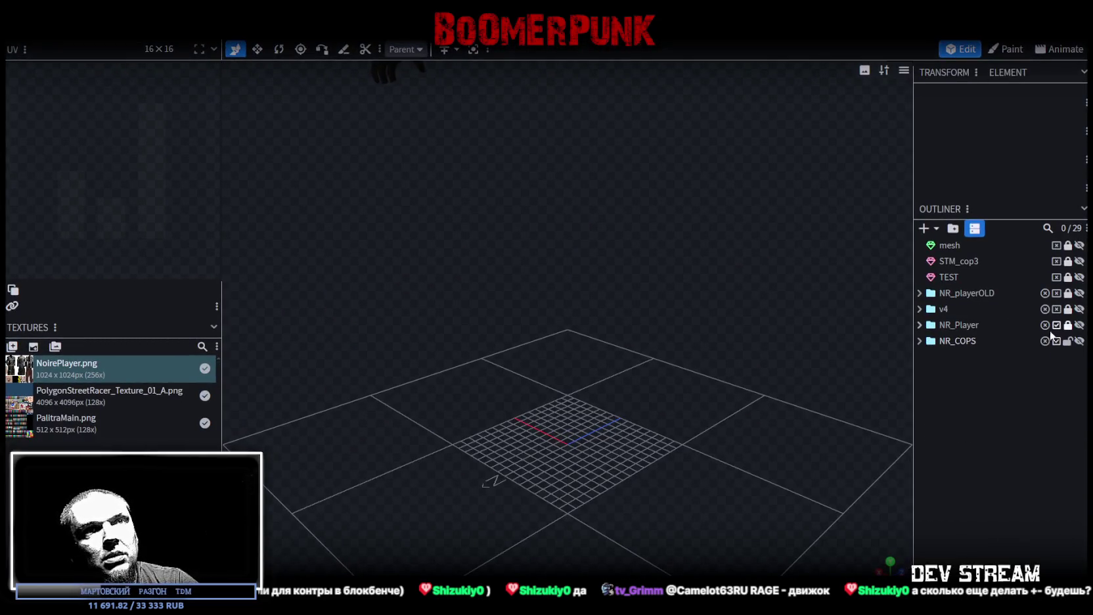
{"action": "left_click", "coordinate": [1079, 325]}
{"action": "scroll", "coordinate": [711, 291], "scroll_direction": "down", "scroll_amount": 3}
{"action": "mouse_move", "coordinate": [711, 291]}
{"action": "left_mouse_down"}
{"action": "mouse_move", "coordinate": [651, 456]}
{"action": "mouse_move", "coordinate": [570, 419]}
{"action": "left_mouse_up"}
{"action": "scroll", "coordinate": [836, 366], "scroll_direction": "up", "scroll_amount": 3}
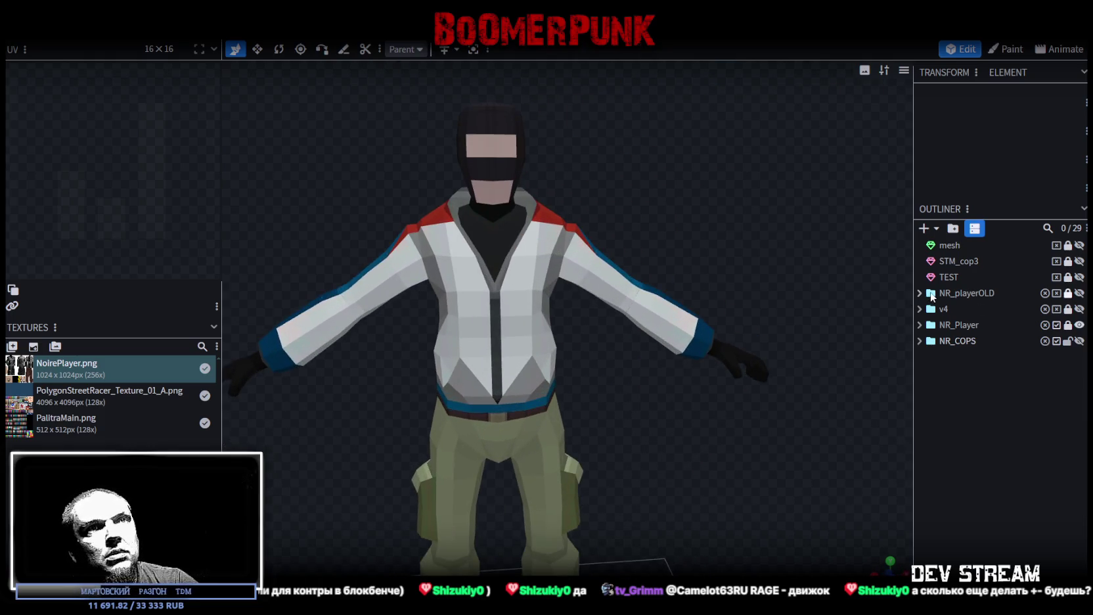
{"action": "left_click", "coordinate": [1079, 340]}
{"action": "left_click", "coordinate": [1079, 340]}
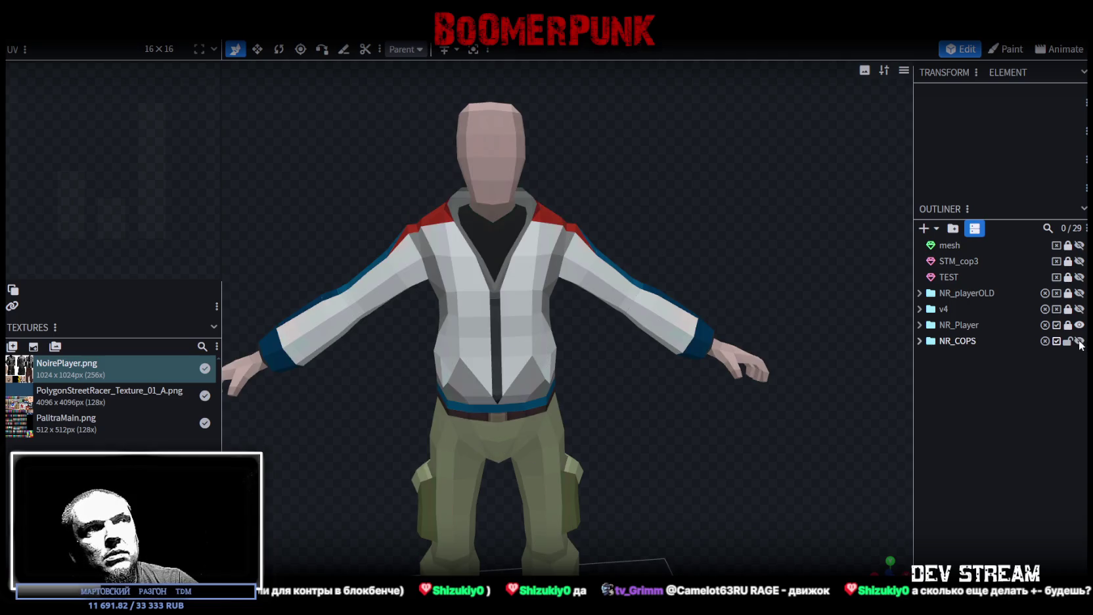
{"action": "left_click_drag", "start_coordinate": [650, 299], "coordinate": [693, 454]}
{"action": "scroll", "coordinate": [684, 379], "scroll_direction": "up", "scroll_amount": 3}
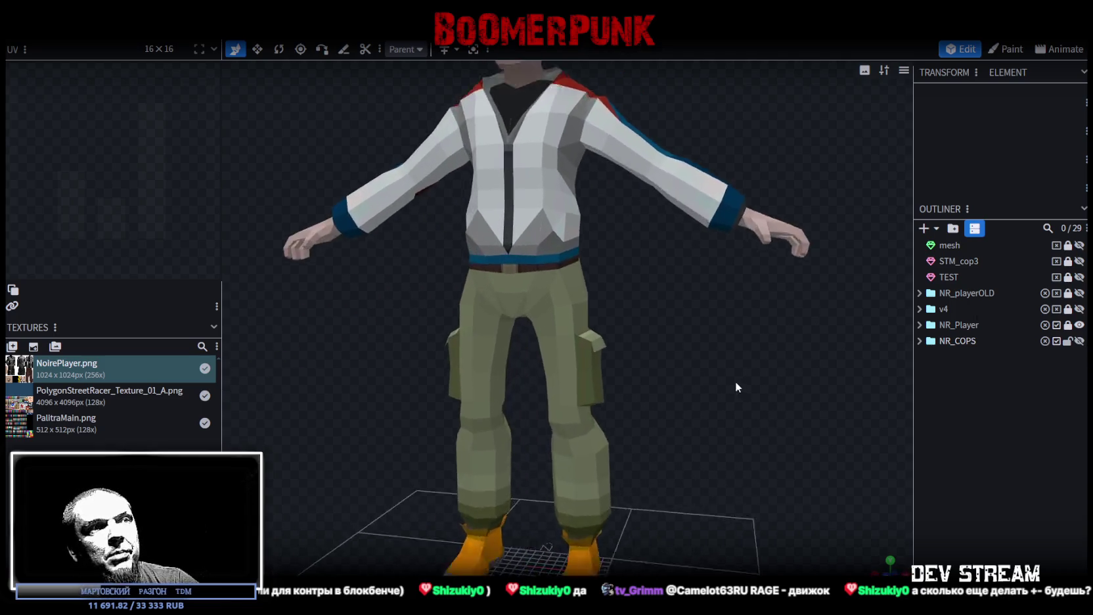
{"action": "left_click_drag", "start_coordinate": [684, 379], "coordinate": [755, 322]}
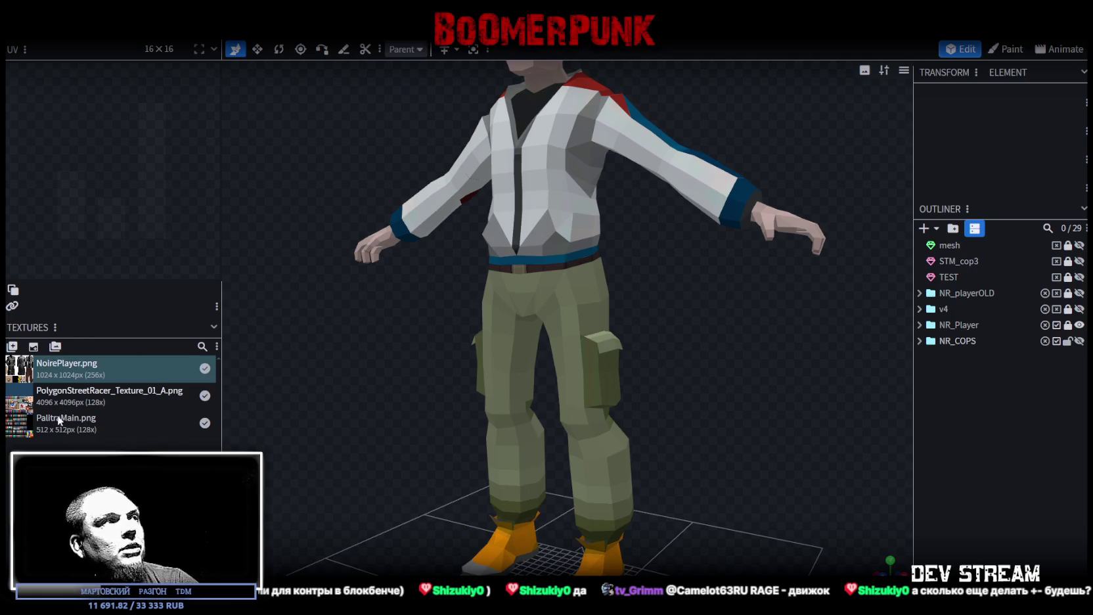
Select the PalitraMain.png texture, expand NR_Player, and unlock and select its buts part
{"action": "left_click", "coordinate": [66, 429]}
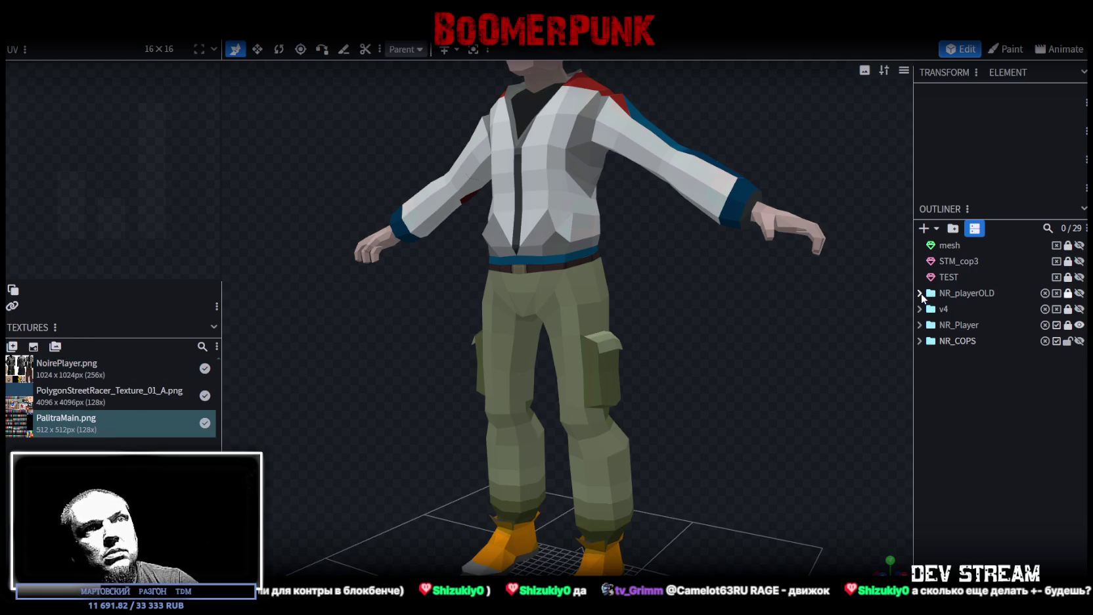
{"action": "left_click", "coordinate": [920, 325]}
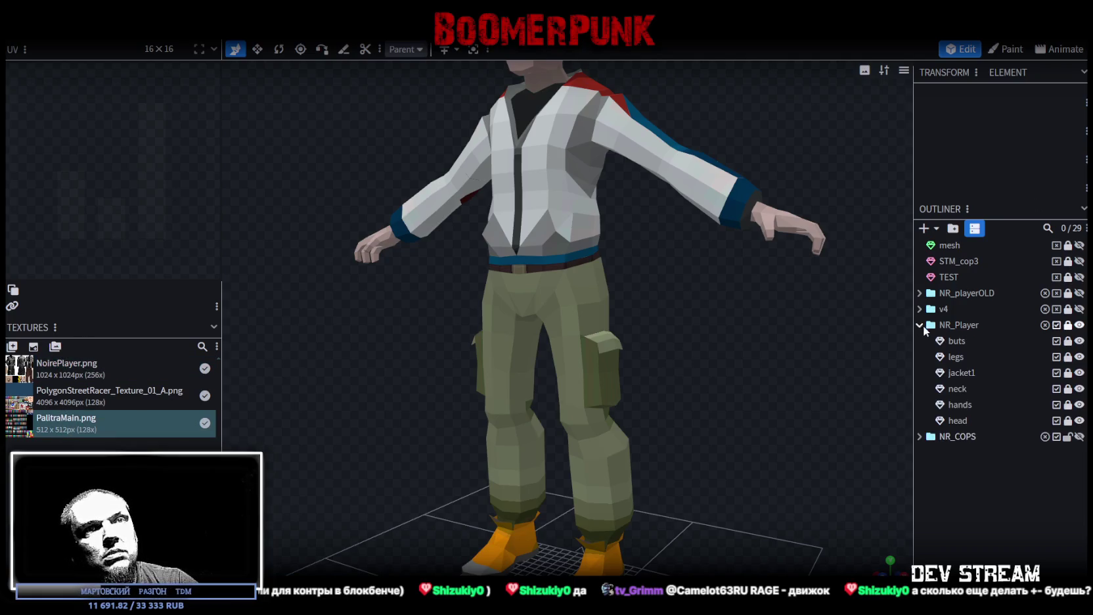
{"action": "left_click", "coordinate": [1068, 341]}
{"action": "left_click", "coordinate": [952, 341]}
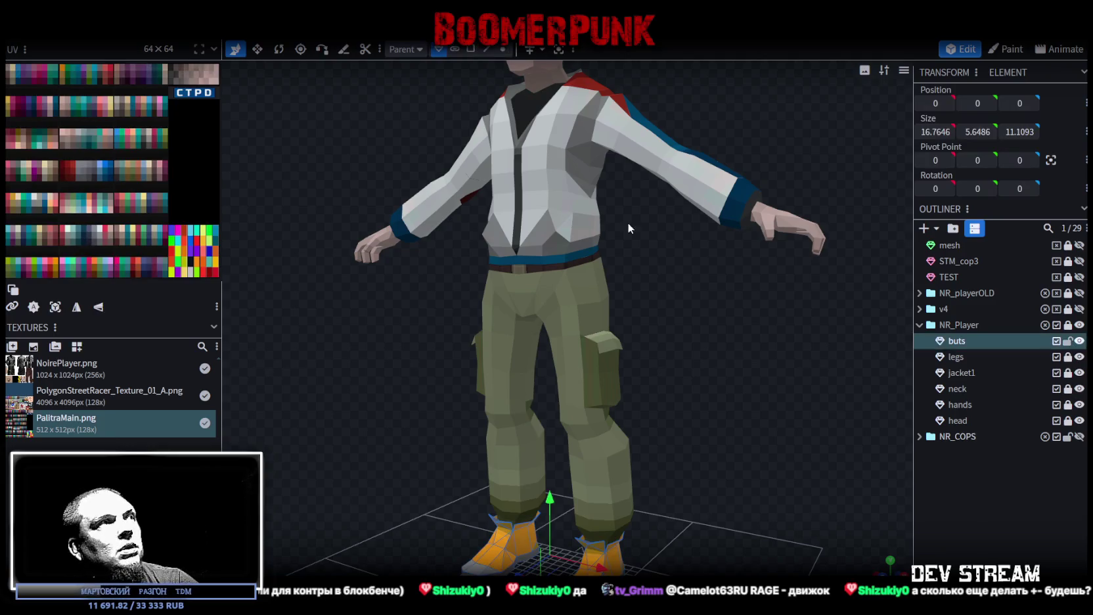
Widen the palette texture view and orbit around to see the character's back
{"action": "left_click_drag", "start_coordinate": [221, 123], "coordinate": [469, 249]}
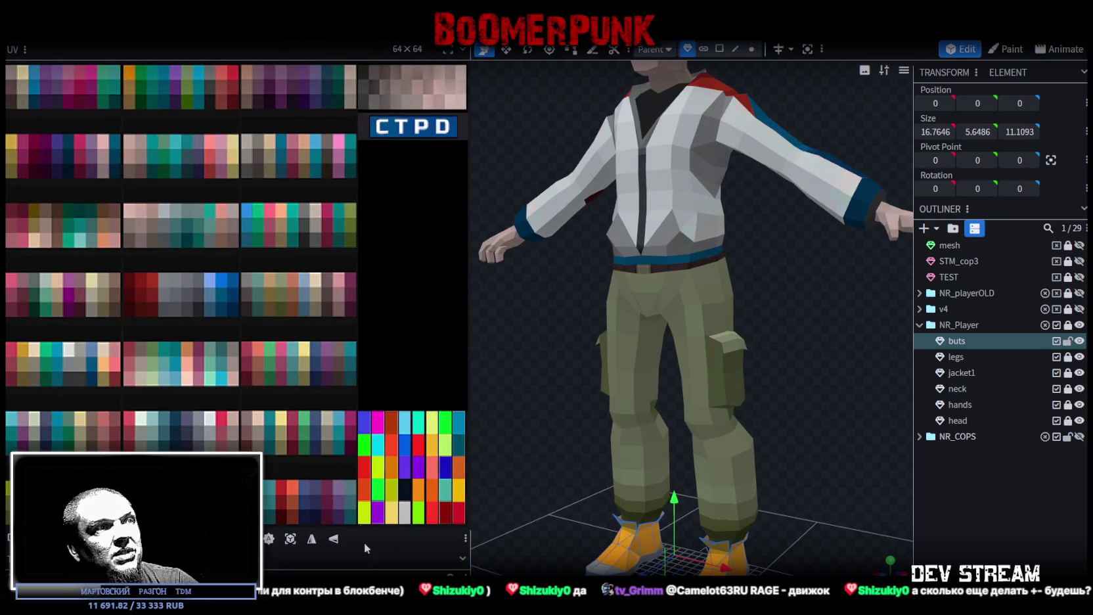
{"action": "scroll", "coordinate": [384, 467], "scroll_direction": "down", "scroll_amount": 2}
{"action": "scroll", "coordinate": [304, 404], "scroll_direction": "down", "scroll_amount": 2}
{"action": "mouse_move", "coordinate": [658, 489]}
{"action": "left_mouse_down"}
{"action": "mouse_move", "coordinate": [560, 419]}
{"action": "mouse_move", "coordinate": [656, 394]}
{"action": "mouse_move", "coordinate": [701, 296]}
{"action": "mouse_move", "coordinate": [651, 359]}
{"action": "mouse_move", "coordinate": [762, 394]}
{"action": "mouse_move", "coordinate": [828, 355]}
{"action": "left_mouse_up"}
{"action": "scroll", "coordinate": [656, 394], "scroll_direction": "down", "scroll_amount": 2}
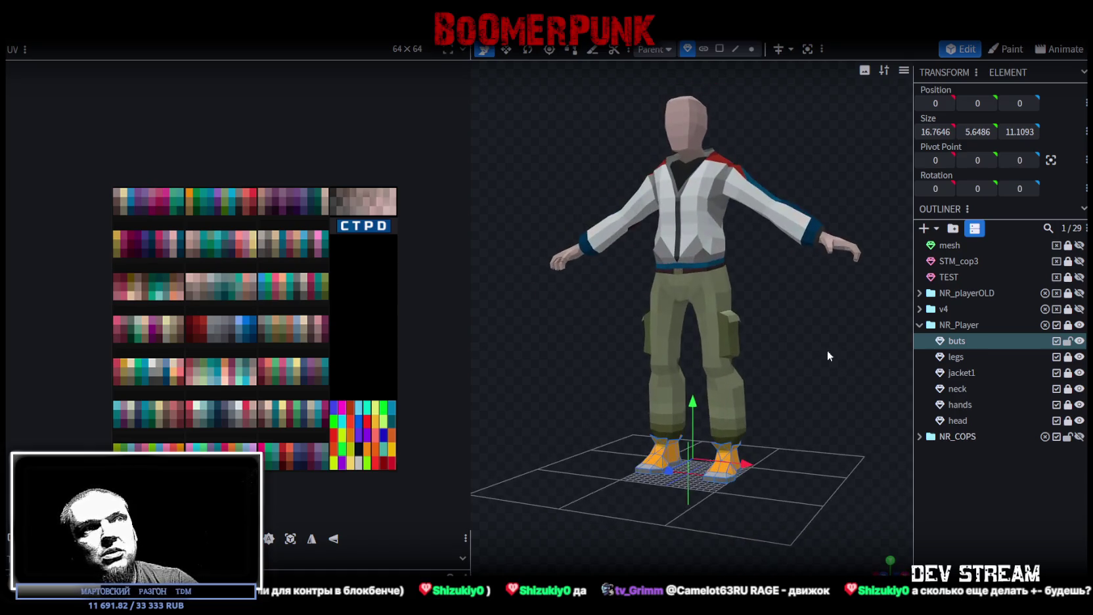
{"action": "scroll", "coordinate": [772, 512], "scroll_direction": "up", "scroll_amount": 2}
{"action": "scroll", "coordinate": [824, 446], "scroll_direction": "up", "scroll_amount": 1}
{"action": "scroll", "coordinate": [824, 447], "scroll_direction": "up", "scroll_amount": 1}
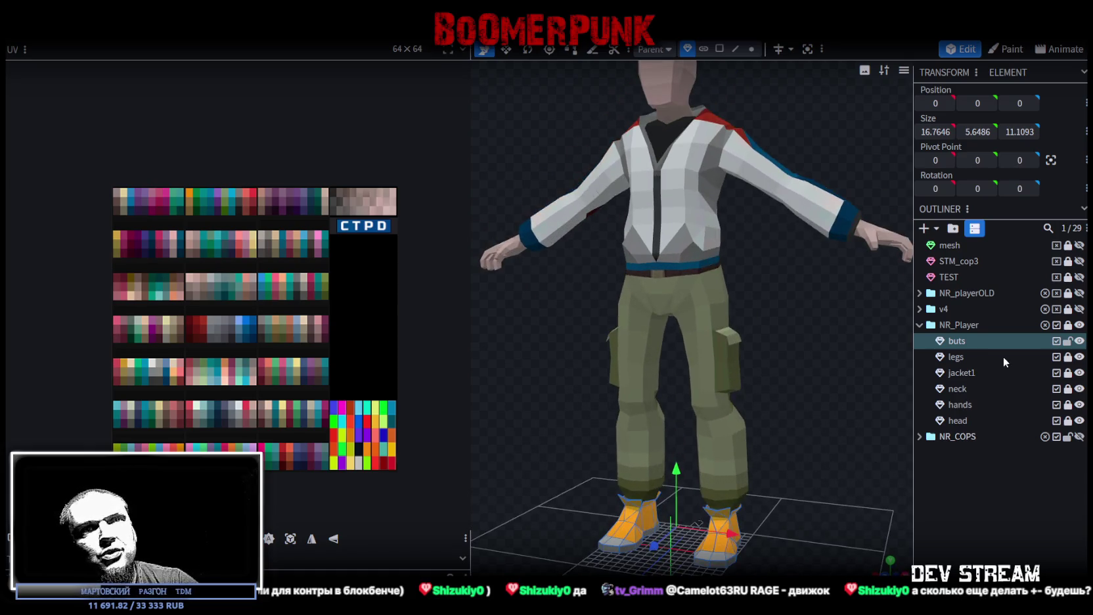
Hide the NR_Player character and collapse its folder in the Outliner
{"action": "left_click", "coordinate": [1079, 325]}
{"action": "left_click", "coordinate": [1079, 325]}
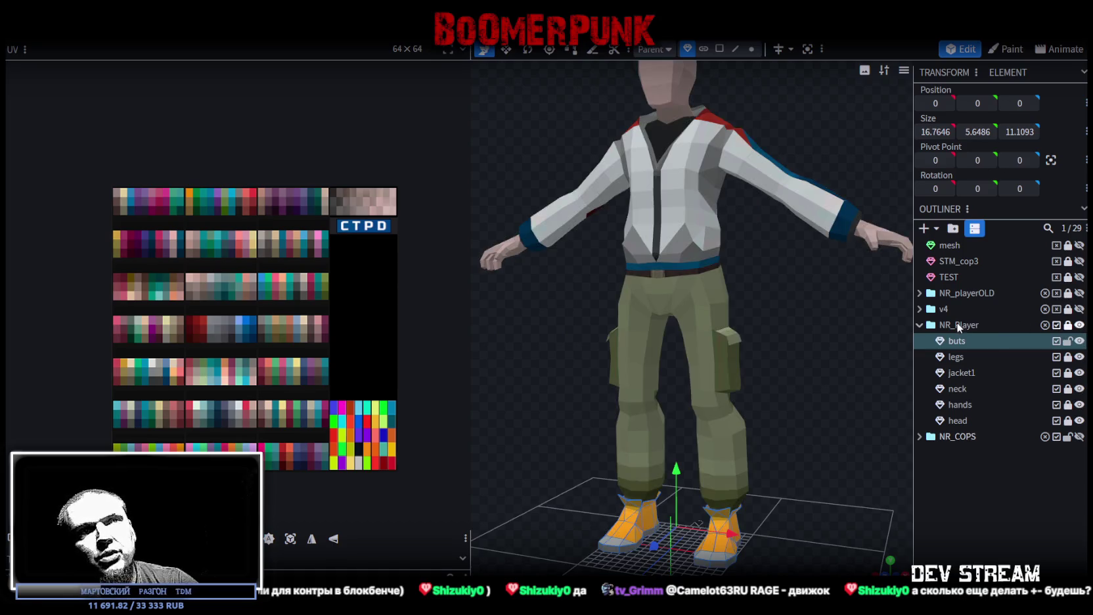
{"action": "left_click", "coordinate": [919, 325]}
{"action": "left_click", "coordinate": [1079, 325]}
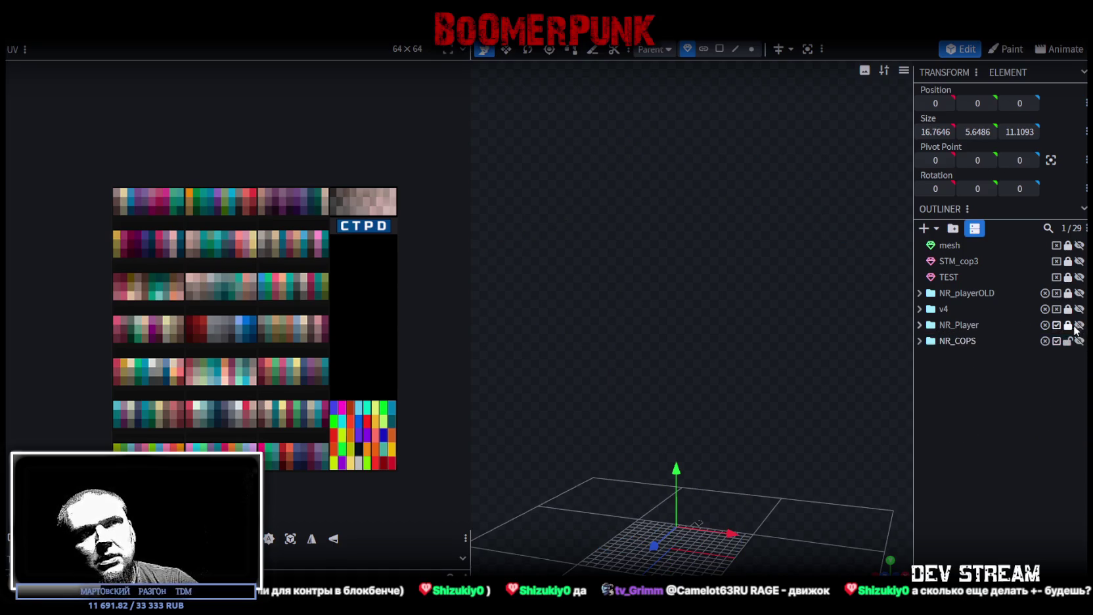
Expand NR_COPS and show the cop head, neck, hands and NR_cop1 body
{"action": "left_click", "coordinate": [919, 340]}
{"action": "left_click_drag", "start_coordinate": [1079, 357], "coordinate": [1078, 388]}
{"action": "left_click", "coordinate": [1079, 404]}
{"action": "mouse_move", "coordinate": [899, 398]}
{"action": "left_mouse_down"}
{"action": "mouse_move", "coordinate": [621, 378]}
{"action": "mouse_move", "coordinate": [724, 354]}
{"action": "mouse_move", "coordinate": [629, 447]}
{"action": "mouse_move", "coordinate": [693, 388]}
{"action": "mouse_move", "coordinate": [817, 383]}
{"action": "mouse_move", "coordinate": [817, 409]}
{"action": "left_mouse_up"}
{"action": "scroll", "coordinate": [866, 388], "scroll_direction": "up", "scroll_amount": 3}
{"action": "scroll", "coordinate": [693, 387], "scroll_direction": "down", "scroll_amount": 5}
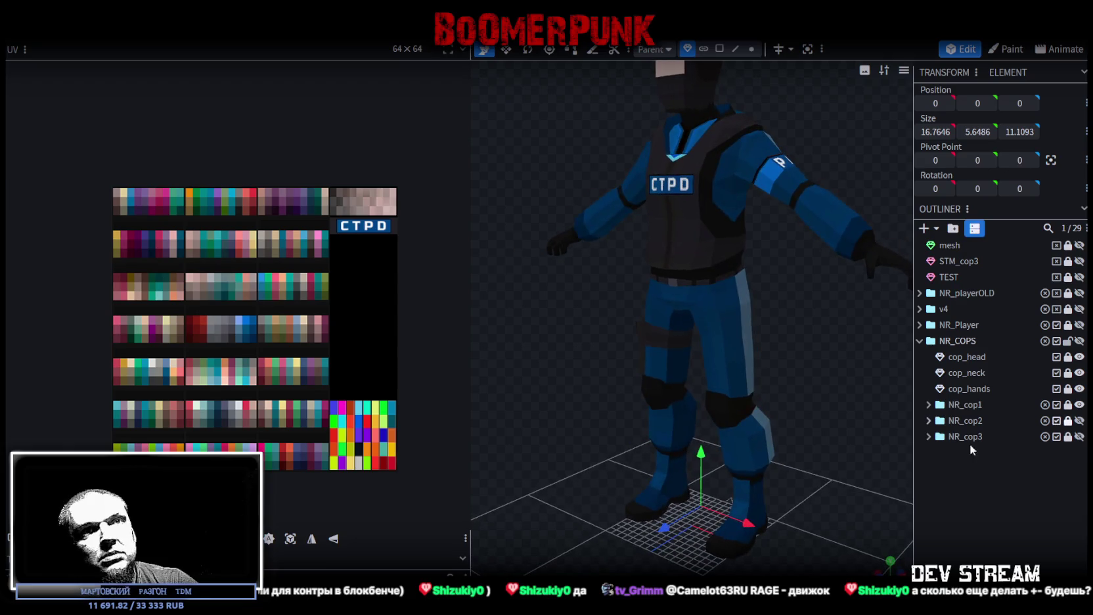
Cycle through the NR_cop1, NR_cop2 and NR_cop3 cop bodies, hiding each after viewing
{"action": "left_click", "coordinate": [1079, 404]}
{"action": "left_click", "coordinate": [1079, 421]}
{"action": "mouse_move", "coordinate": [886, 407]}
{"action": "left_mouse_down"}
{"action": "mouse_move", "coordinate": [624, 387]}
{"action": "mouse_move", "coordinate": [819, 378]}
{"action": "mouse_move", "coordinate": [522, 384]}
{"action": "mouse_move", "coordinate": [789, 403]}
{"action": "mouse_move", "coordinate": [784, 385]}
{"action": "left_mouse_up"}
{"action": "left_click", "coordinate": [1079, 420]}
{"action": "left_click", "coordinate": [1078, 436]}
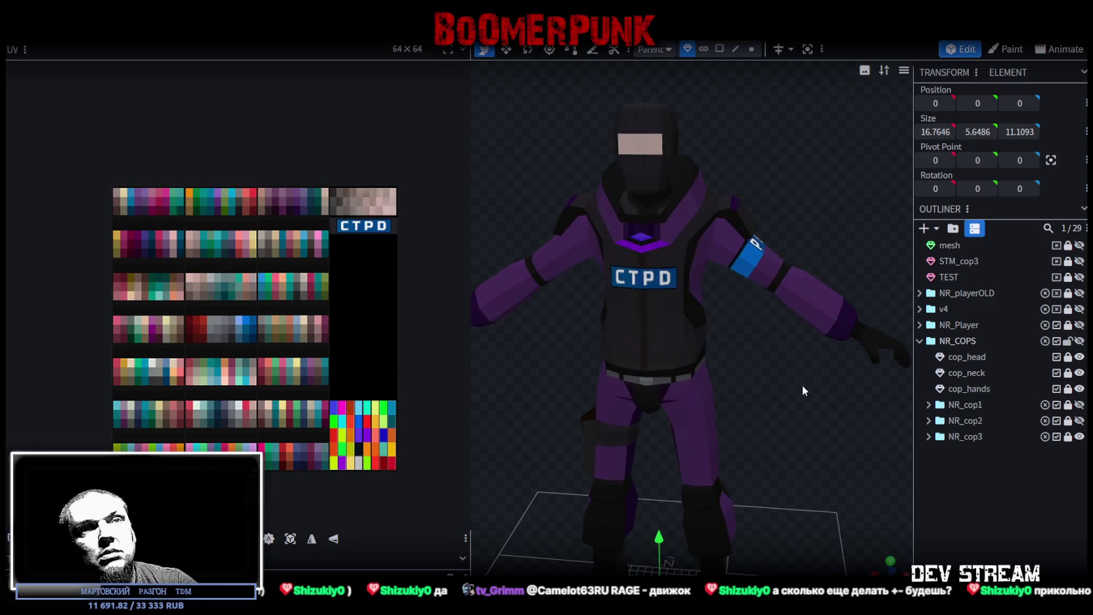
{"action": "left_click", "coordinate": [1079, 438]}
Hide the NR_COPS group, show the NR_Player model, and zoom out
{"action": "left_click", "coordinate": [1079, 341]}
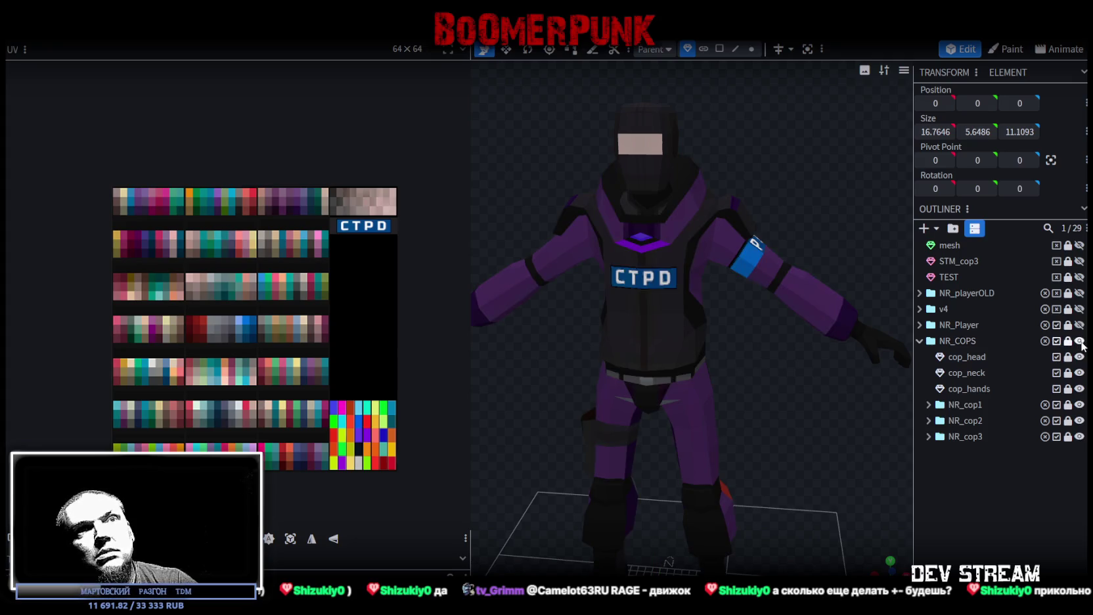
{"action": "left_click", "coordinate": [1079, 324]}
{"action": "left_click", "coordinate": [1079, 341]}
{"action": "scroll", "coordinate": [776, 411], "scroll_direction": "down", "scroll_amount": 3}
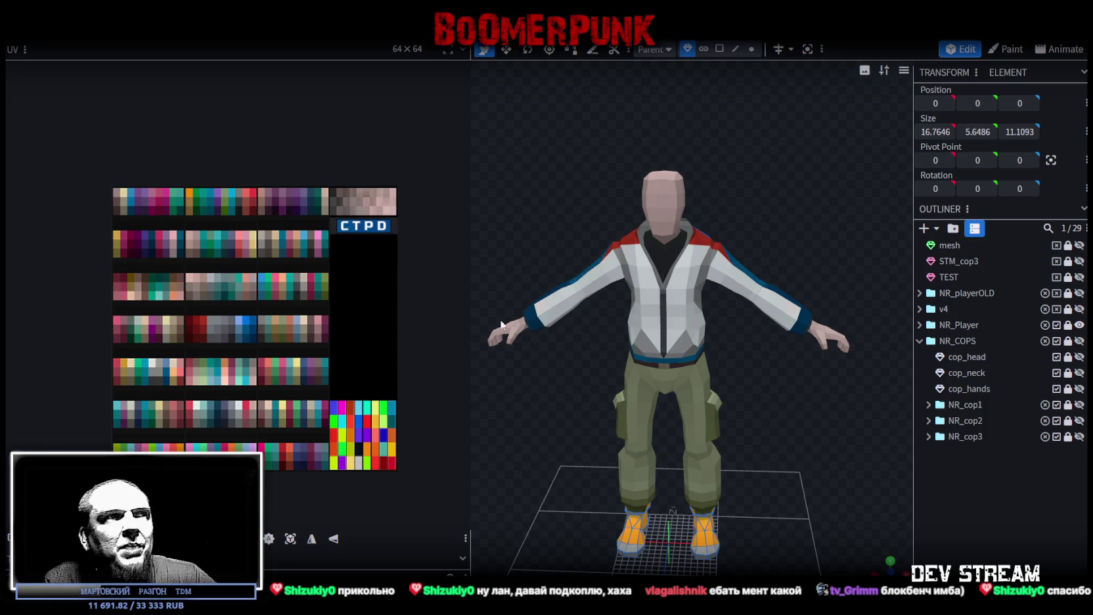
Narrow the UV panel to reveal the Textures list and orbit to the player model's back
{"action": "left_click_drag", "start_coordinate": [471, 317], "coordinate": [325, 329]}
{"action": "mouse_move", "coordinate": [407, 460]}
{"action": "left_mouse_down"}
{"action": "mouse_move", "coordinate": [662, 458]}
{"action": "mouse_move", "coordinate": [717, 499]}
{"action": "mouse_move", "coordinate": [654, 578]}
{"action": "mouse_move", "coordinate": [644, 525]}
{"action": "mouse_move", "coordinate": [727, 446]}
{"action": "mouse_move", "coordinate": [478, 475]}
{"action": "mouse_move", "coordinate": [748, 446]}
{"action": "mouse_move", "coordinate": [710, 419]}
{"action": "left_mouse_up"}
{"action": "scroll", "coordinate": [495, 466], "scroll_direction": "up", "scroll_amount": 3}
{"action": "scroll", "coordinate": [717, 500], "scroll_direction": "up", "scroll_amount": 3}
{"action": "scroll", "coordinate": [645, 525], "scroll_direction": "down", "scroll_amount": 3}
{"action": "scroll", "coordinate": [748, 447], "scroll_direction": "up", "scroll_amount": 3}
{"action": "scroll", "coordinate": [747, 447], "scroll_direction": "down", "scroll_amount": 3}
{"action": "scroll", "coordinate": [710, 419], "scroll_direction": "up", "scroll_amount": 2}
{"action": "scroll", "coordinate": [727, 330], "scroll_direction": "up", "scroll_amount": 2}
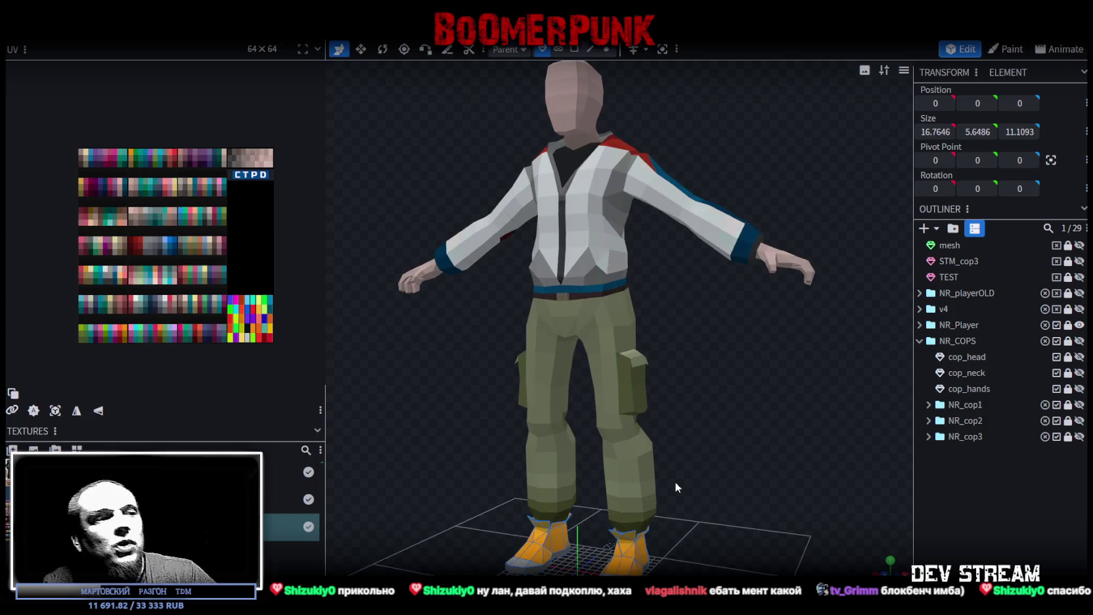
Turn the character to a more frontal view, then switch back to the Photoshop atlas
{"action": "mouse_move", "coordinate": [696, 330]}
{"action": "left_mouse_down"}
{"action": "mouse_move", "coordinate": [707, 333]}
{"action": "mouse_move", "coordinate": [685, 370]}
{"action": "mouse_move", "coordinate": [763, 410]}
{"action": "mouse_move", "coordinate": [567, 371]}
{"action": "left_mouse_up"}
{"action": "left_click_drag", "start_coordinate": [754, 420], "coordinate": [745, 415]}
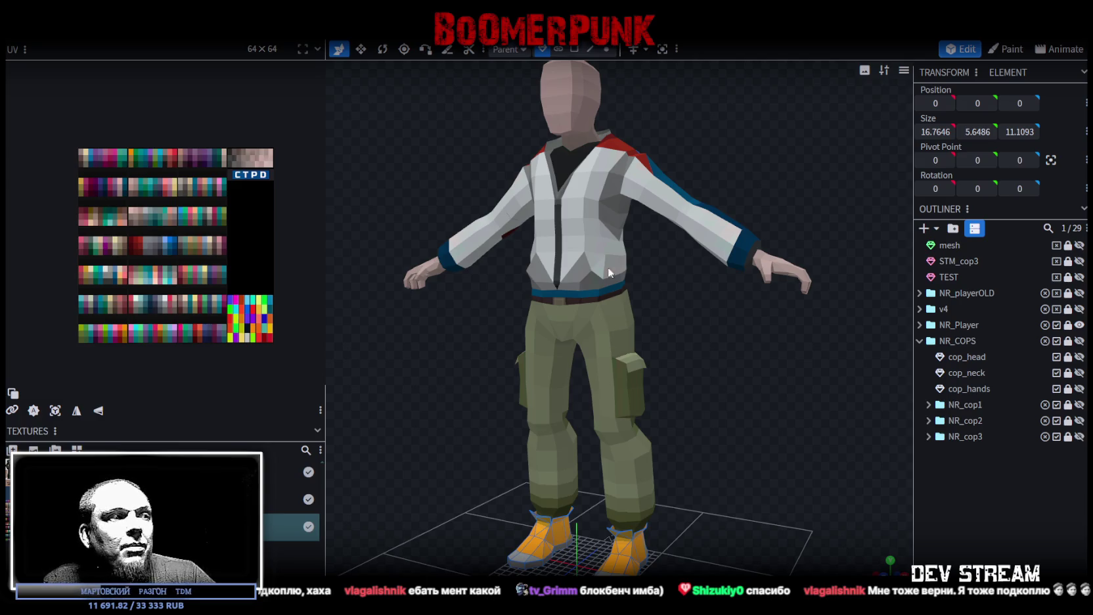
{"action": "key", "text": "alt+Tab"}
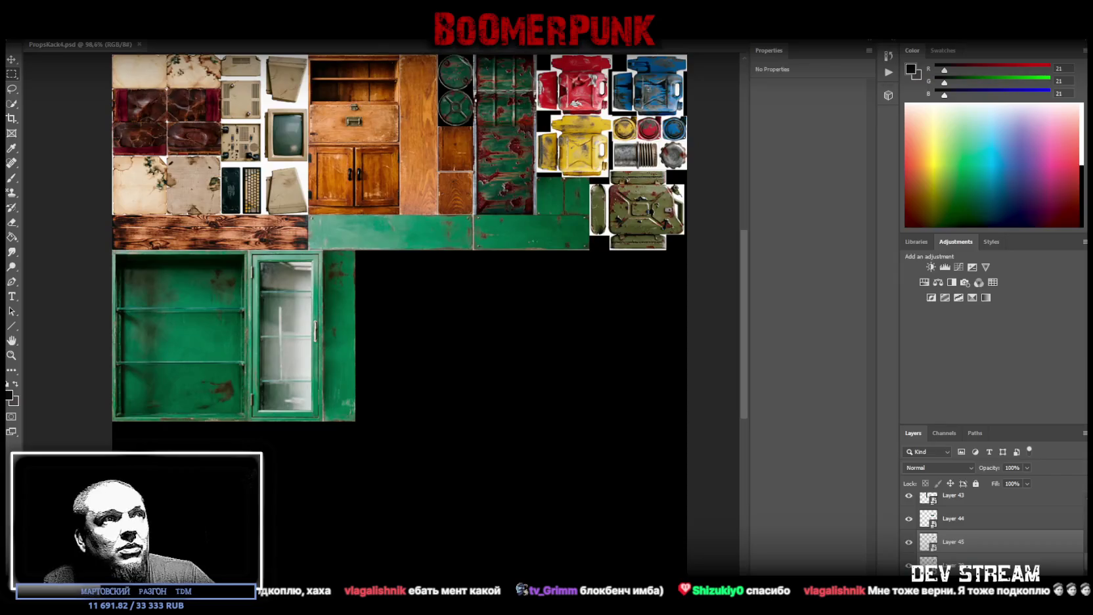
Select Layer 42 and convert it into a smart object
{"action": "scroll", "coordinate": [974, 547], "scroll_direction": "up", "scroll_amount": 2}
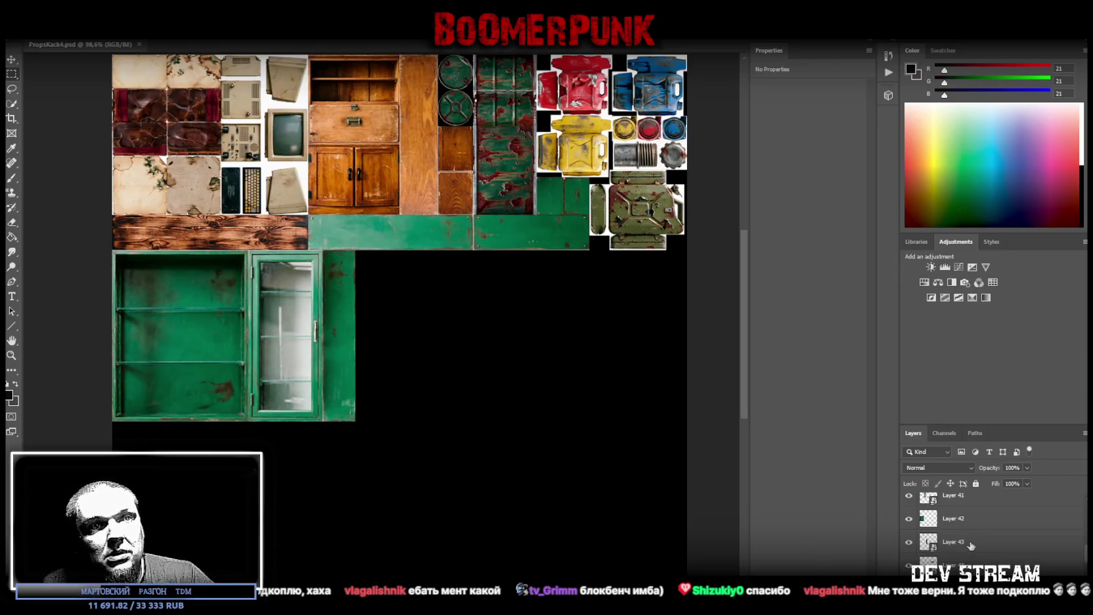
{"action": "scroll", "coordinate": [963, 549], "scroll_direction": "down", "scroll_amount": 1}
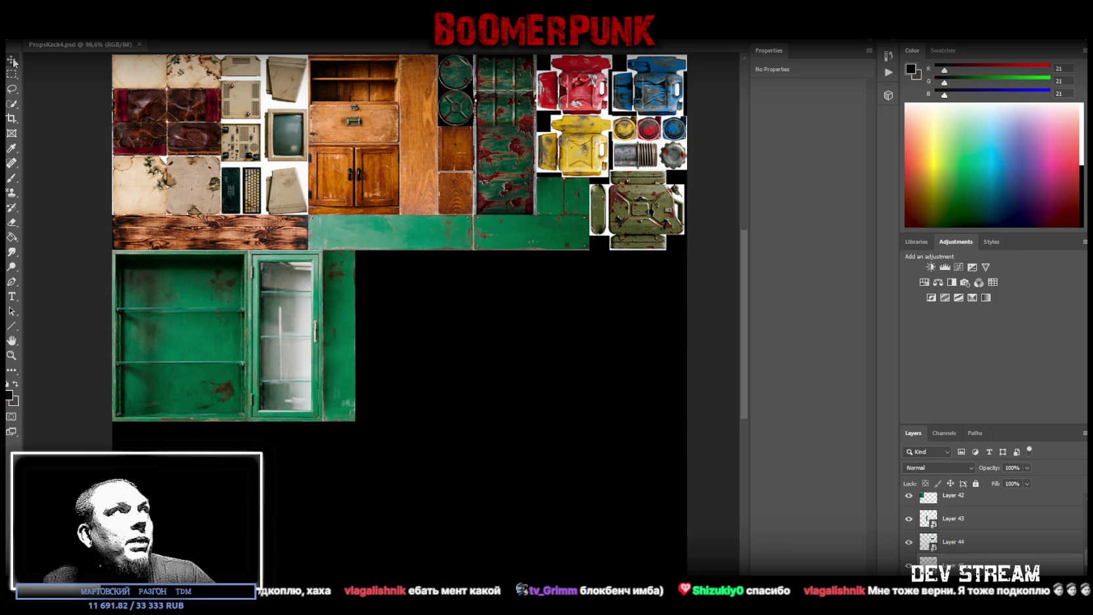
{"action": "right_click", "coordinate": [173, 325]}
{"action": "left_click", "coordinate": [217, 326]}
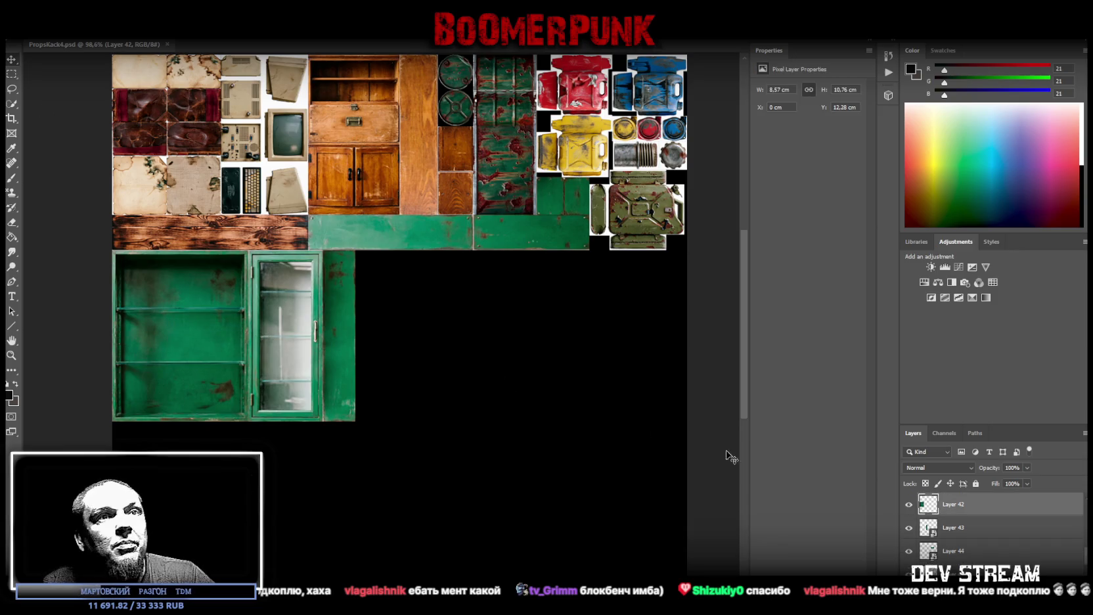
{"action": "right_click", "coordinate": [960, 513]}
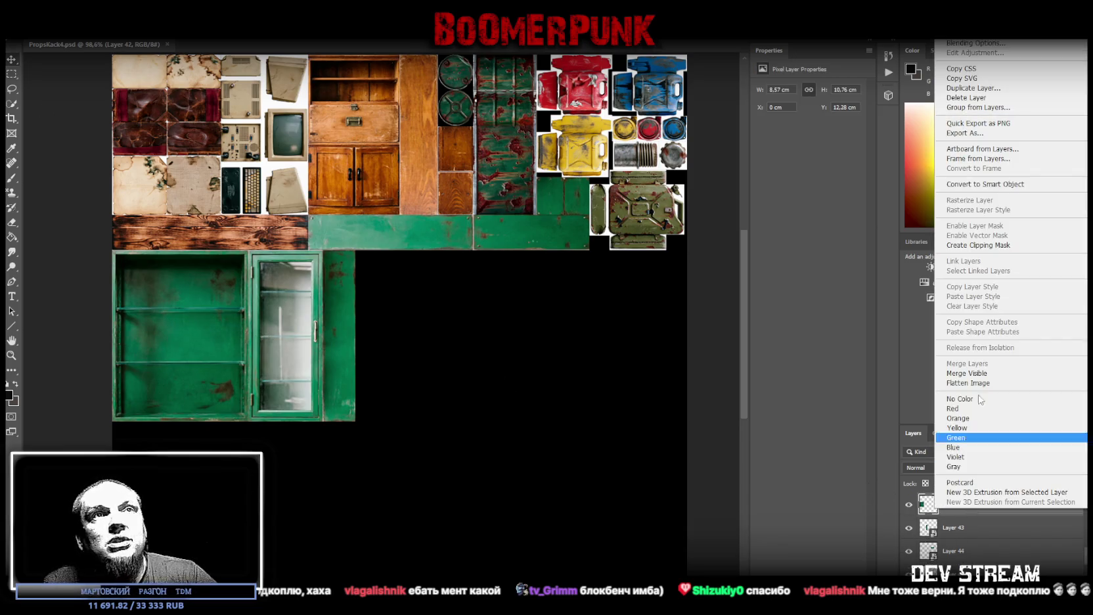
{"action": "left_click", "coordinate": [972, 186]}
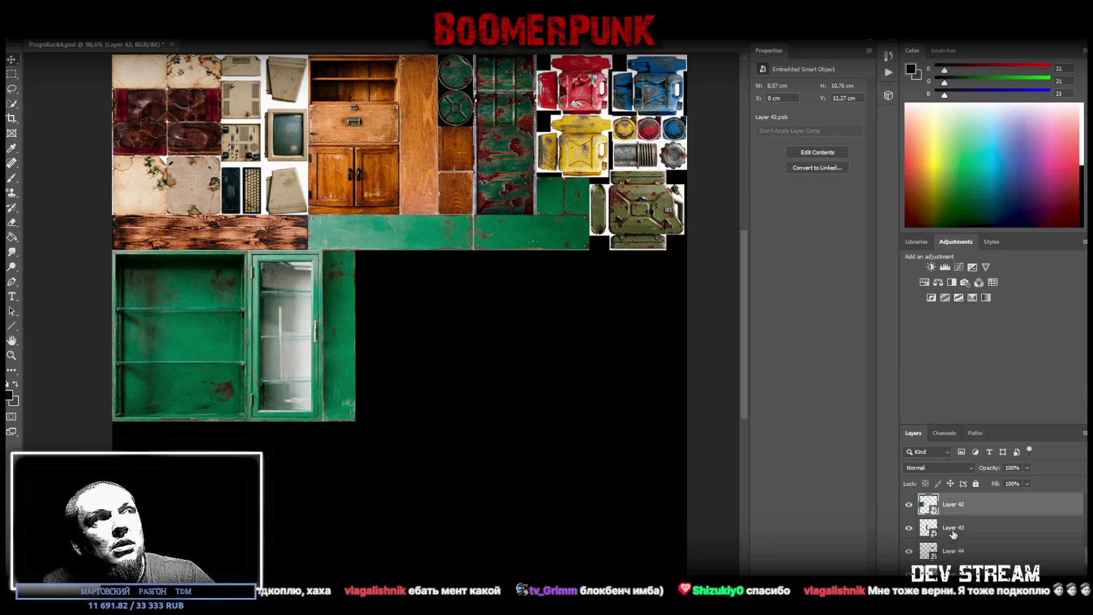
Select Layers 41 and 42 and begin shrinking the green cabinet toward the wood strip's width
{"action": "scroll", "coordinate": [949, 519], "scroll_direction": "up", "scroll_amount": 2}
{"action": "left_click", "coordinate": [953, 533]}
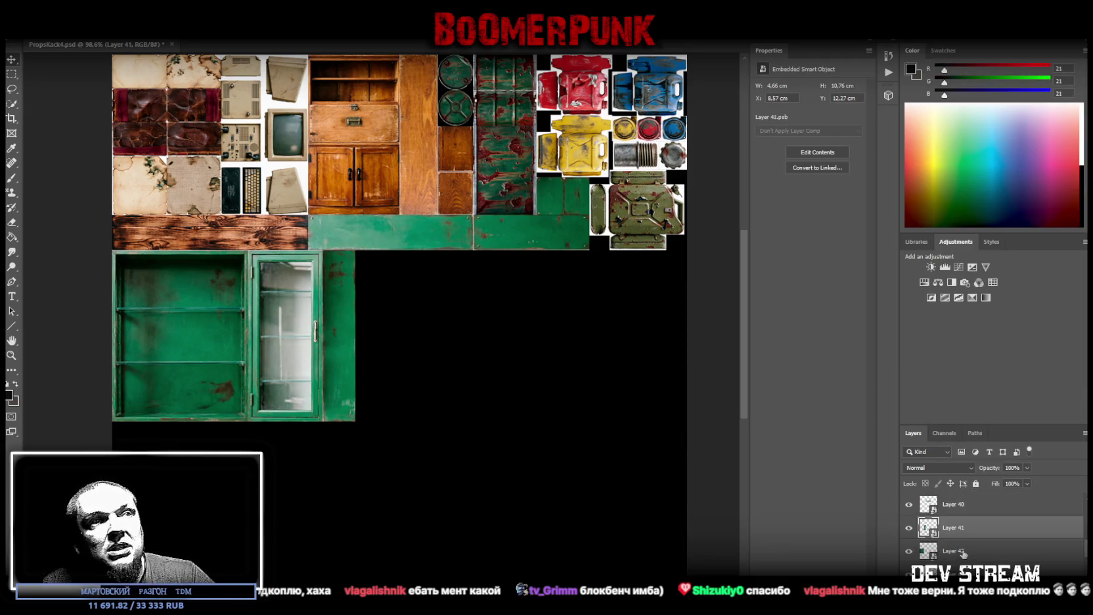
{"action": "left_click", "coordinate": [961, 552], "text": "shift"}
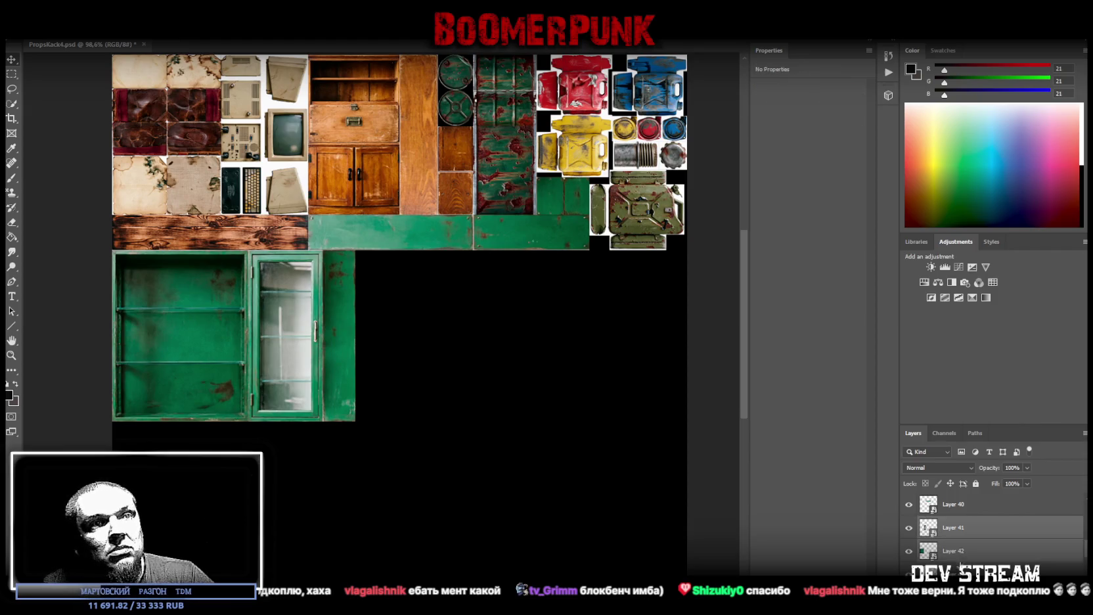
{"action": "left_click_drag", "start_coordinate": [359, 342], "coordinate": [295, 345]}
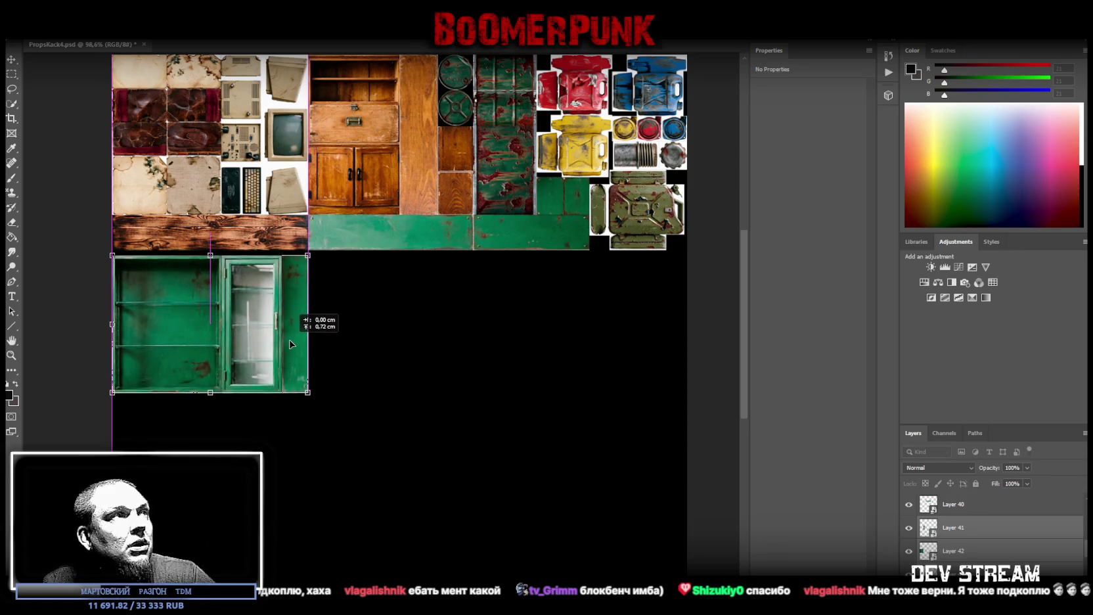
Apply the cabinet resize, save PropsRack4.psd, and move the Twitch reward queue window aside
{"action": "key", "text": "Return"}
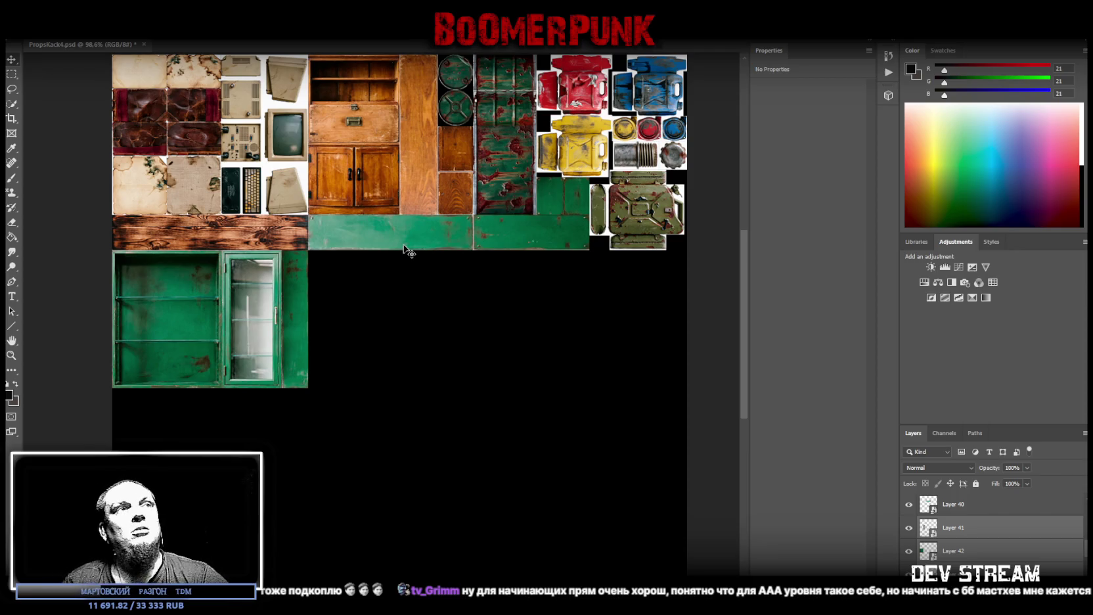
{"action": "key", "text": "ctrl+s"}
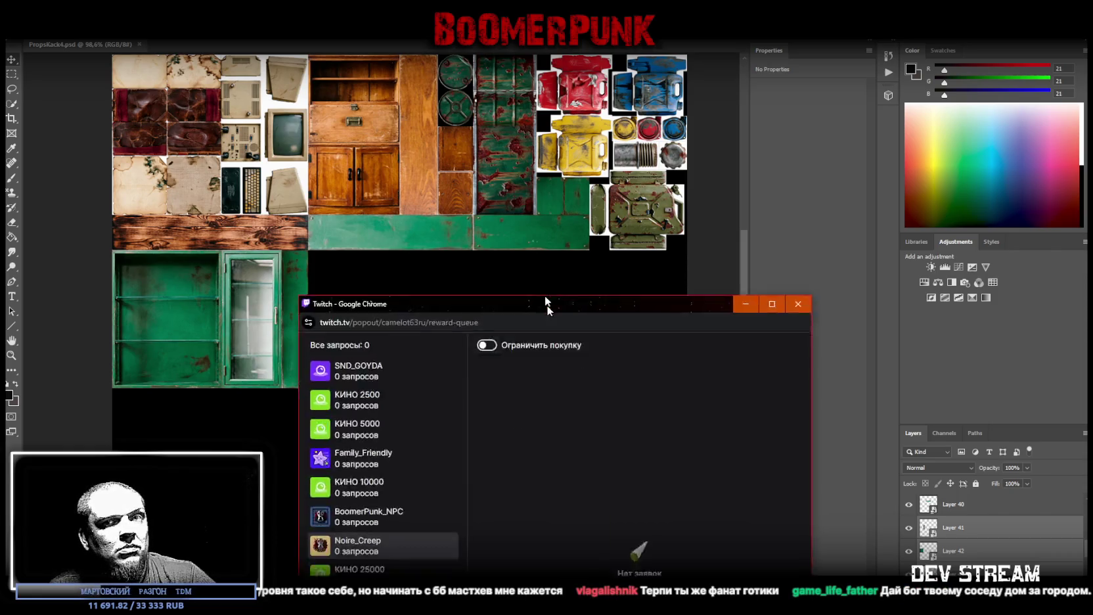
{"action": "left_click_drag", "start_coordinate": [547, 304], "coordinate": [510, 60]}
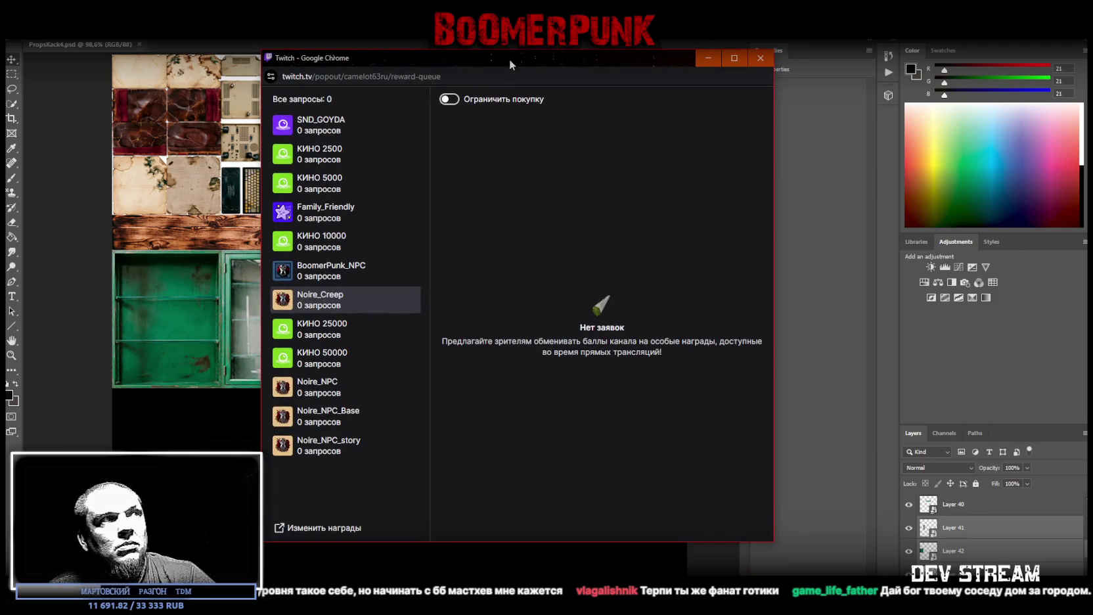
{"action": "key", "text": "alt+Tab"}
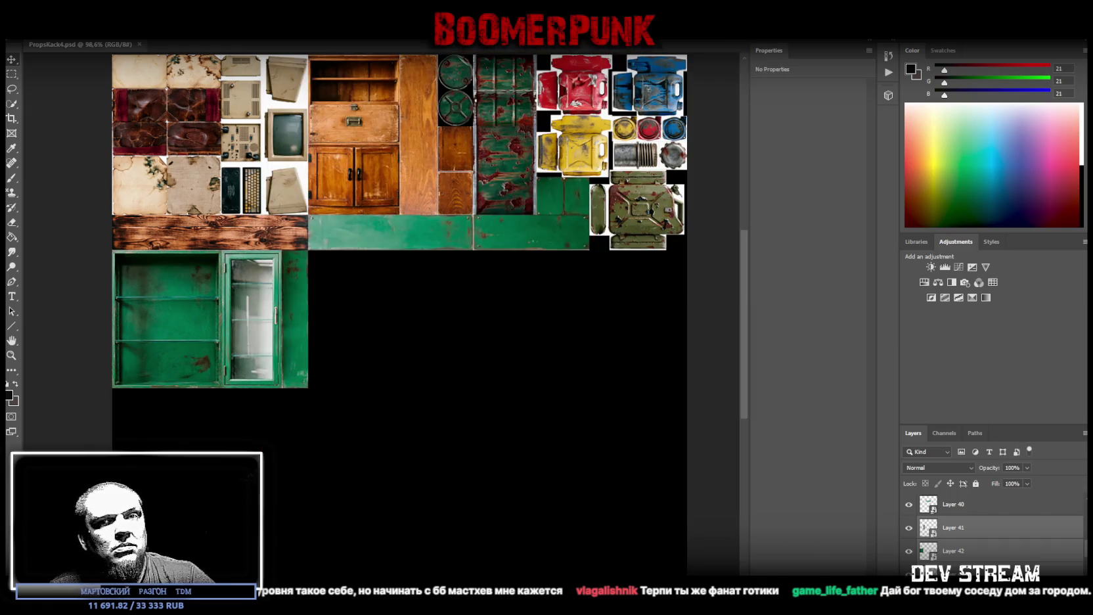